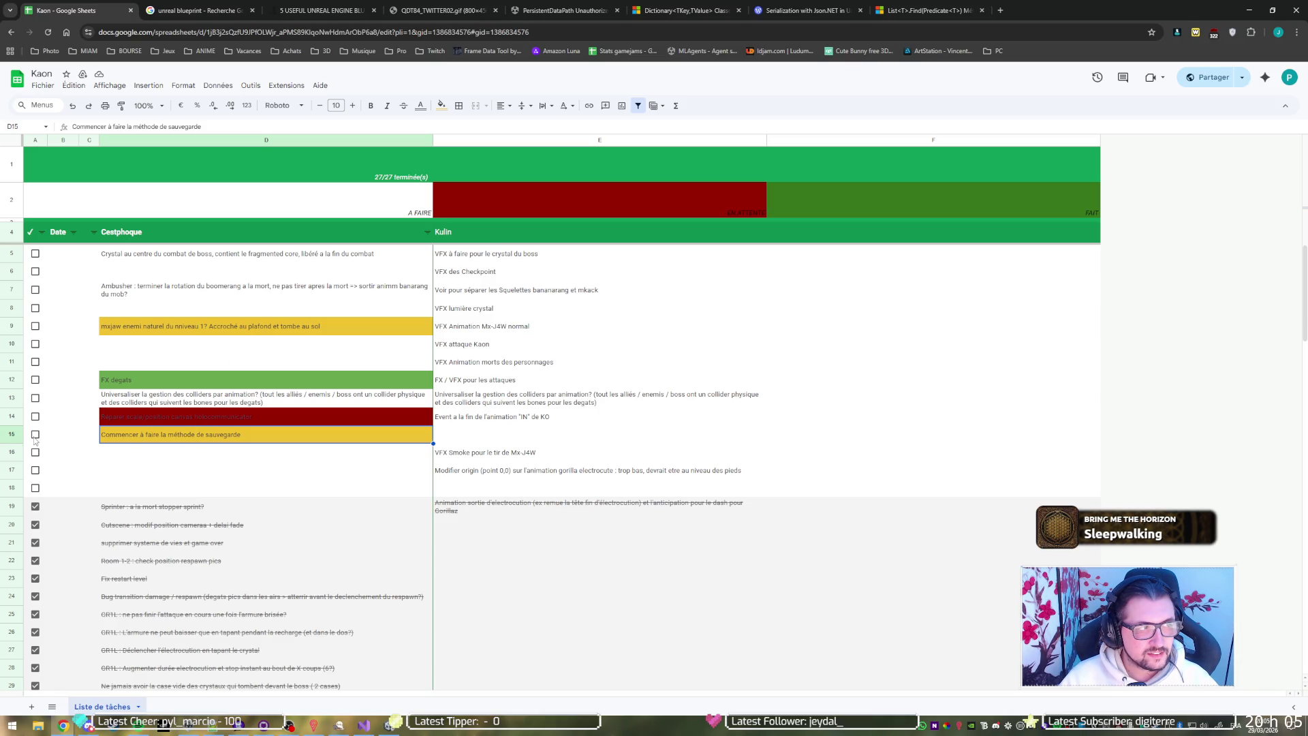
Tick the save-method task (row 15) and the canvas scale/position fix (row 14) as done.
left_click(35, 436)
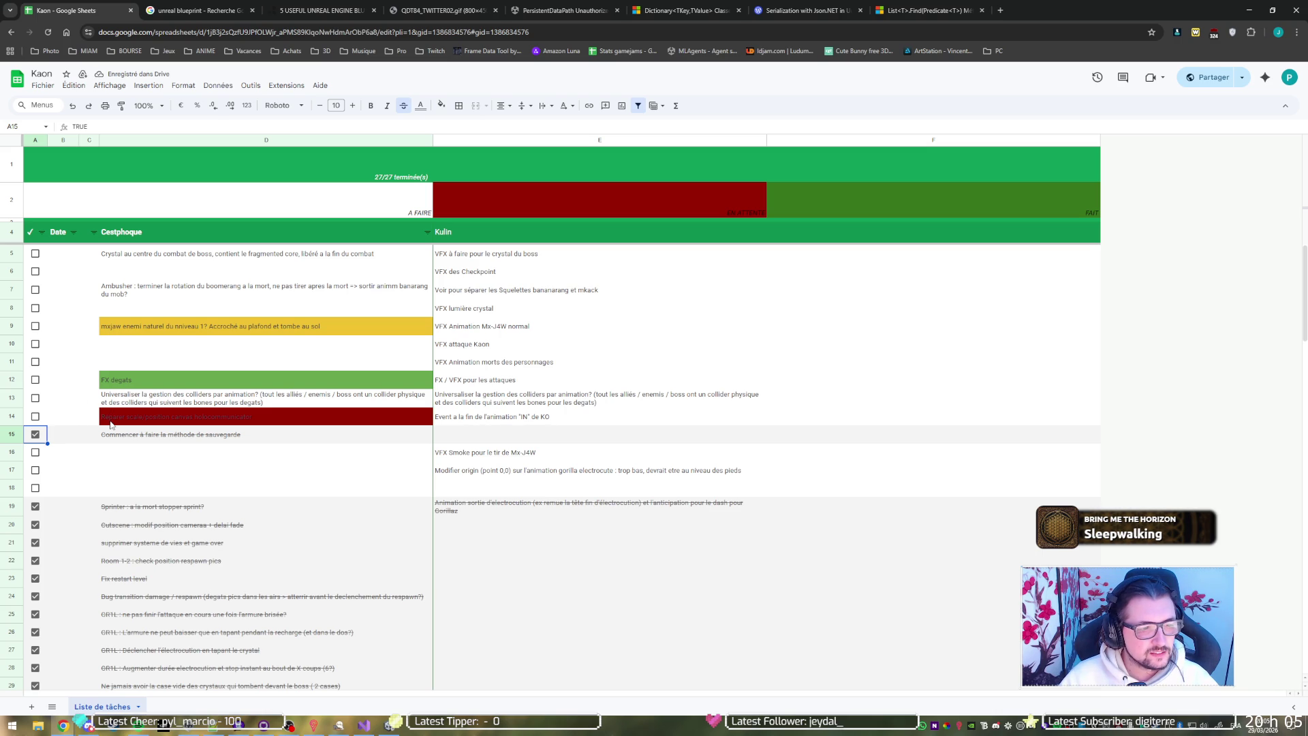
left_click(127, 260)
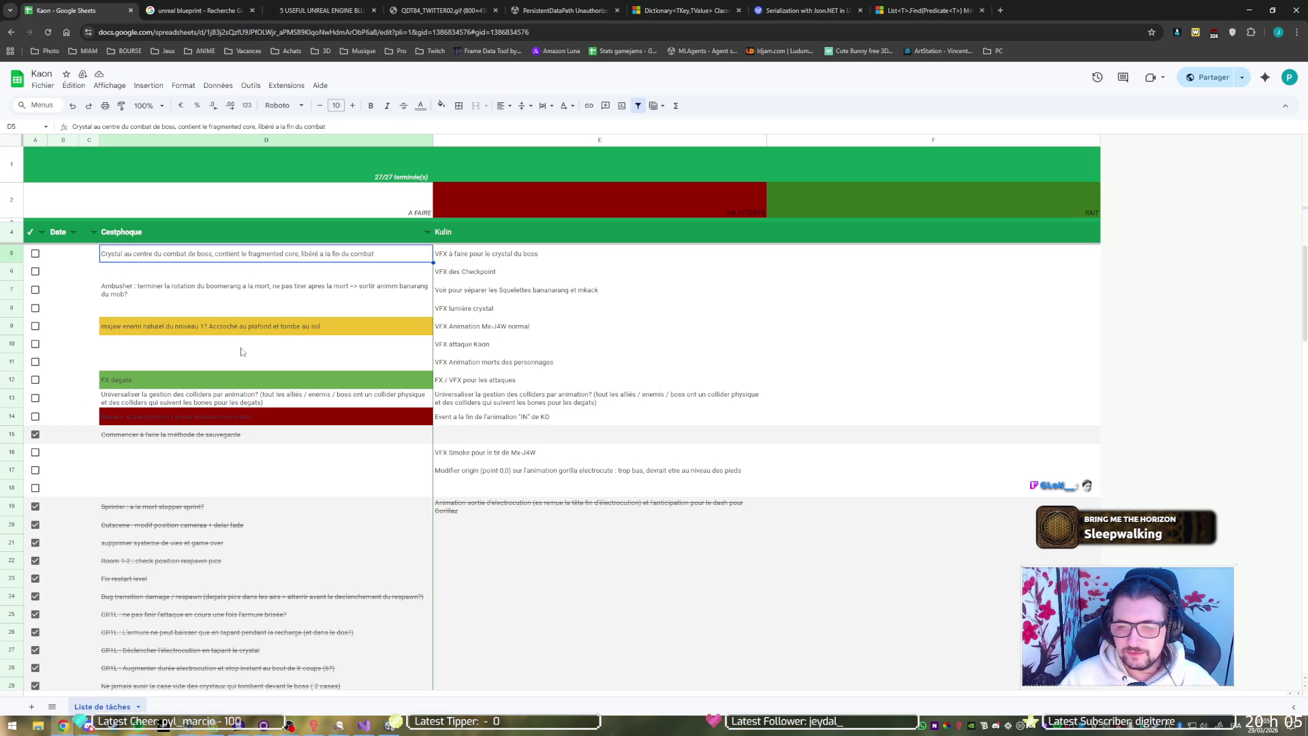
left_click(184, 291)
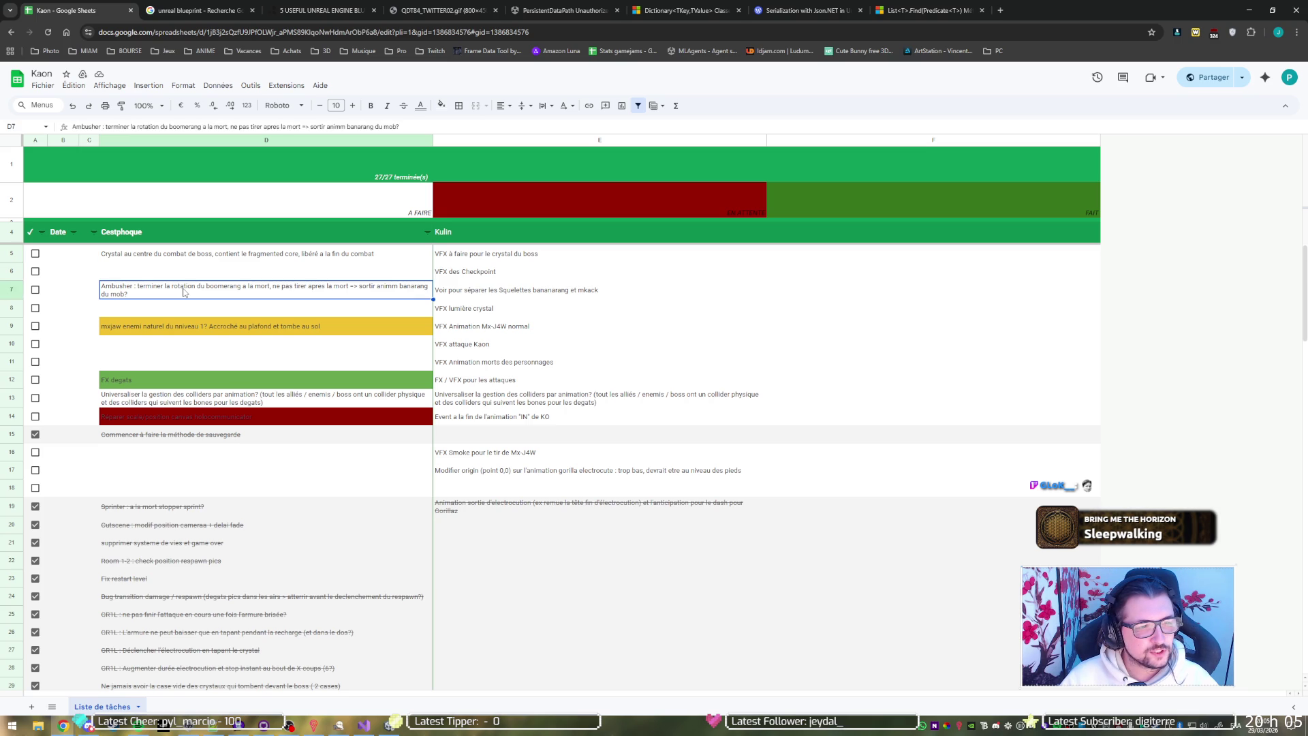
left_click(183, 326)
left_click(177, 386)
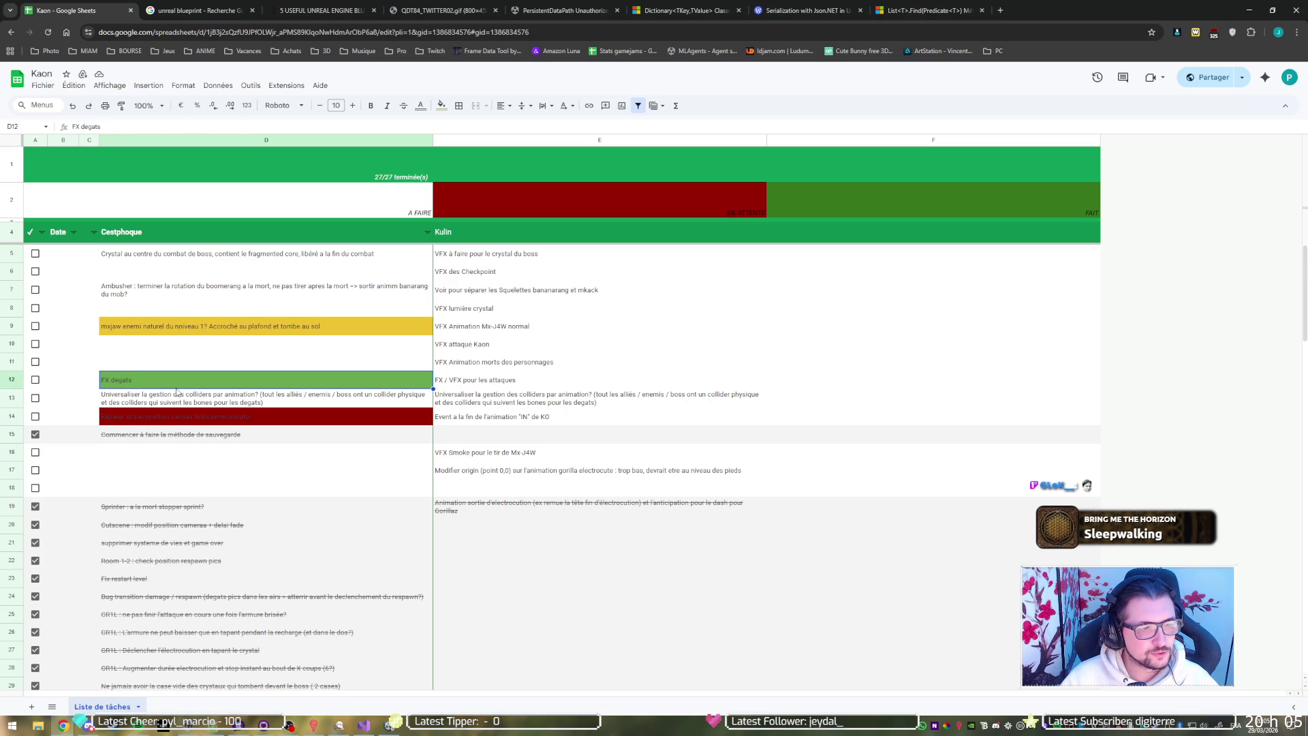
left_click(169, 402)
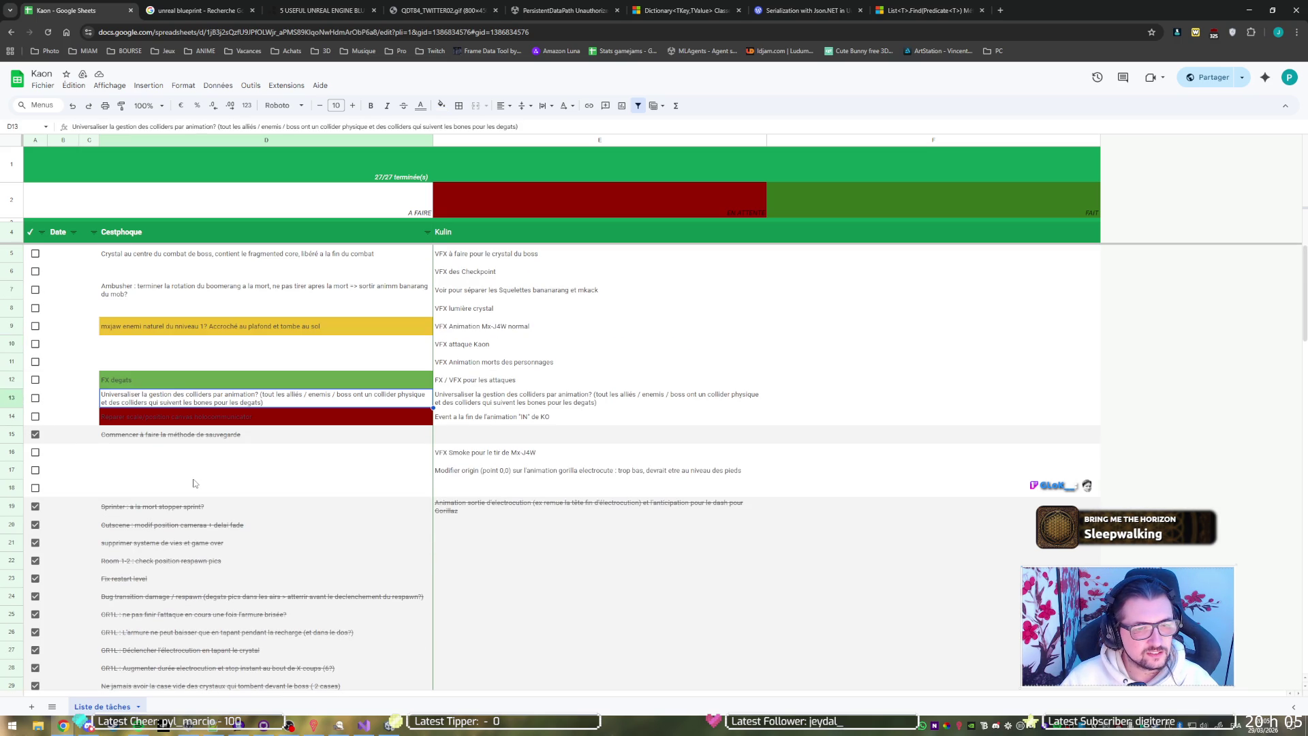
left_click(190, 424)
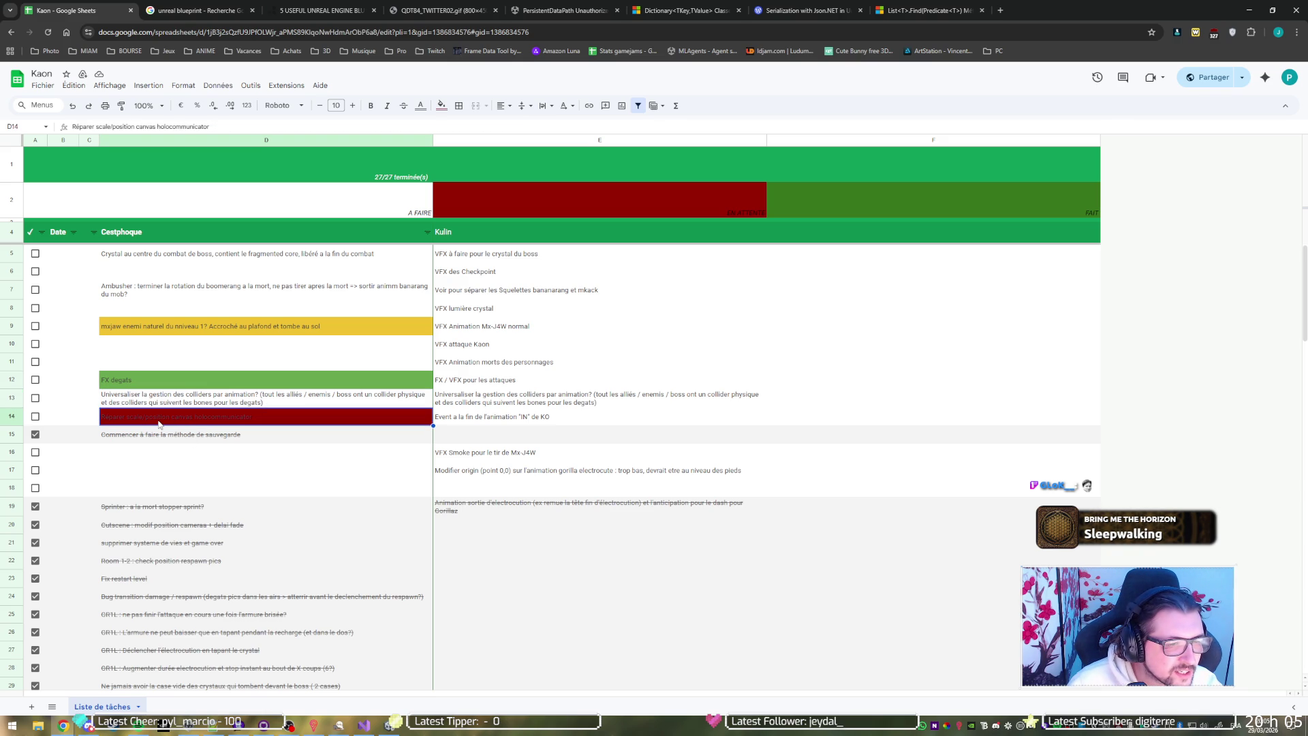
left_click(35, 417)
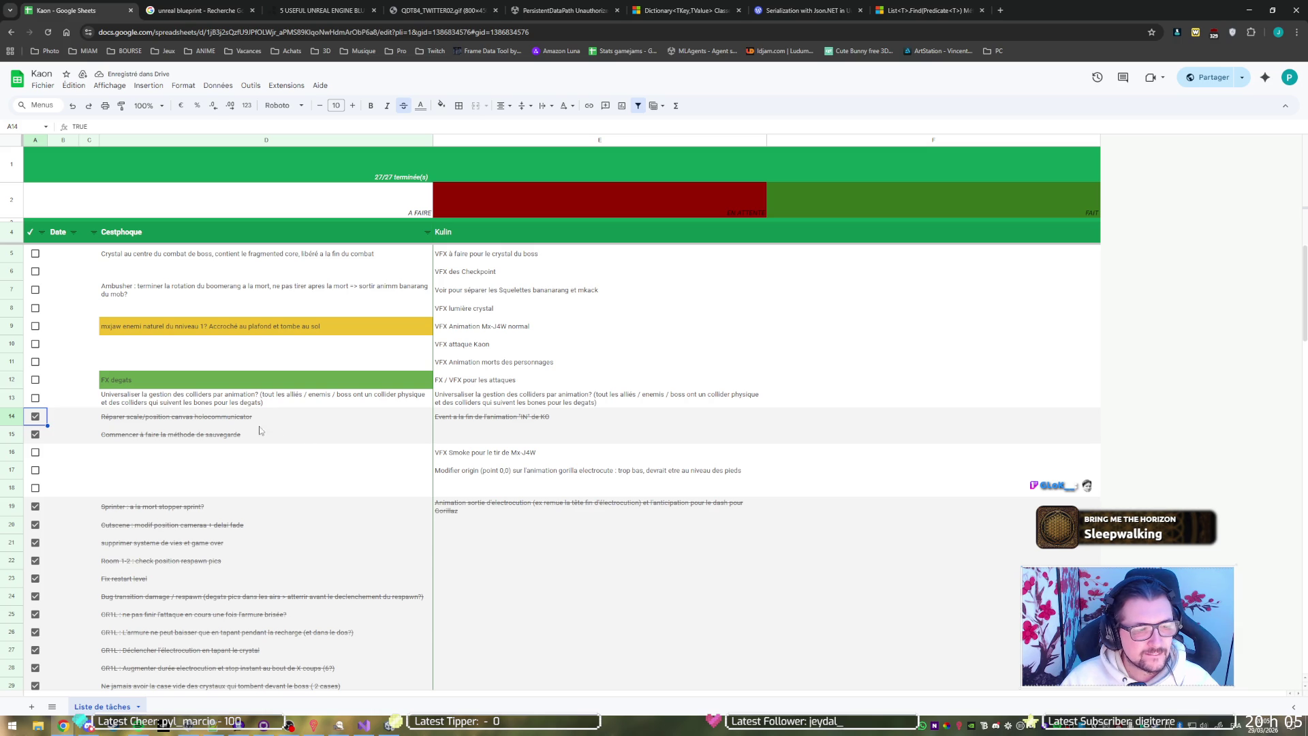
Drag the canvas fix and save-method rows below the open tasks, into rows 16–17.
left_click(11, 433)
left_click_drag(12, 417, 15, 470)
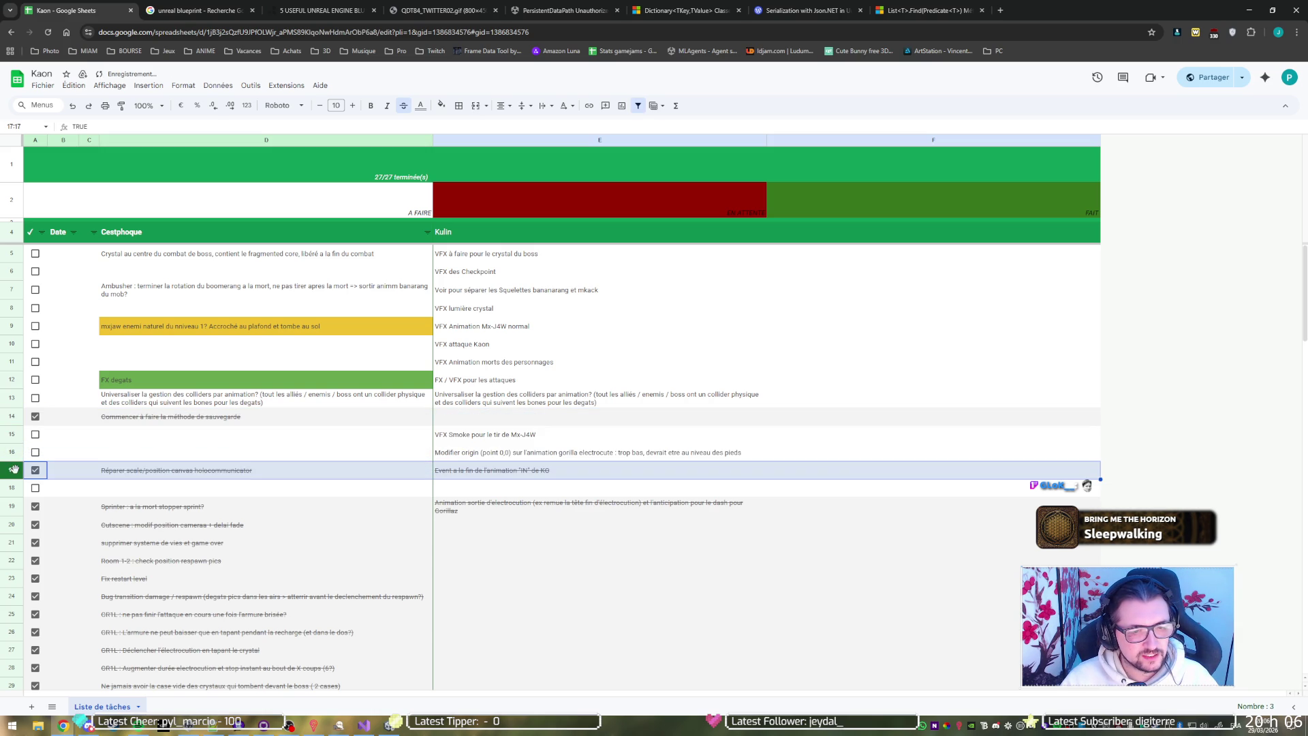
left_click_drag(11, 417, 16, 457)
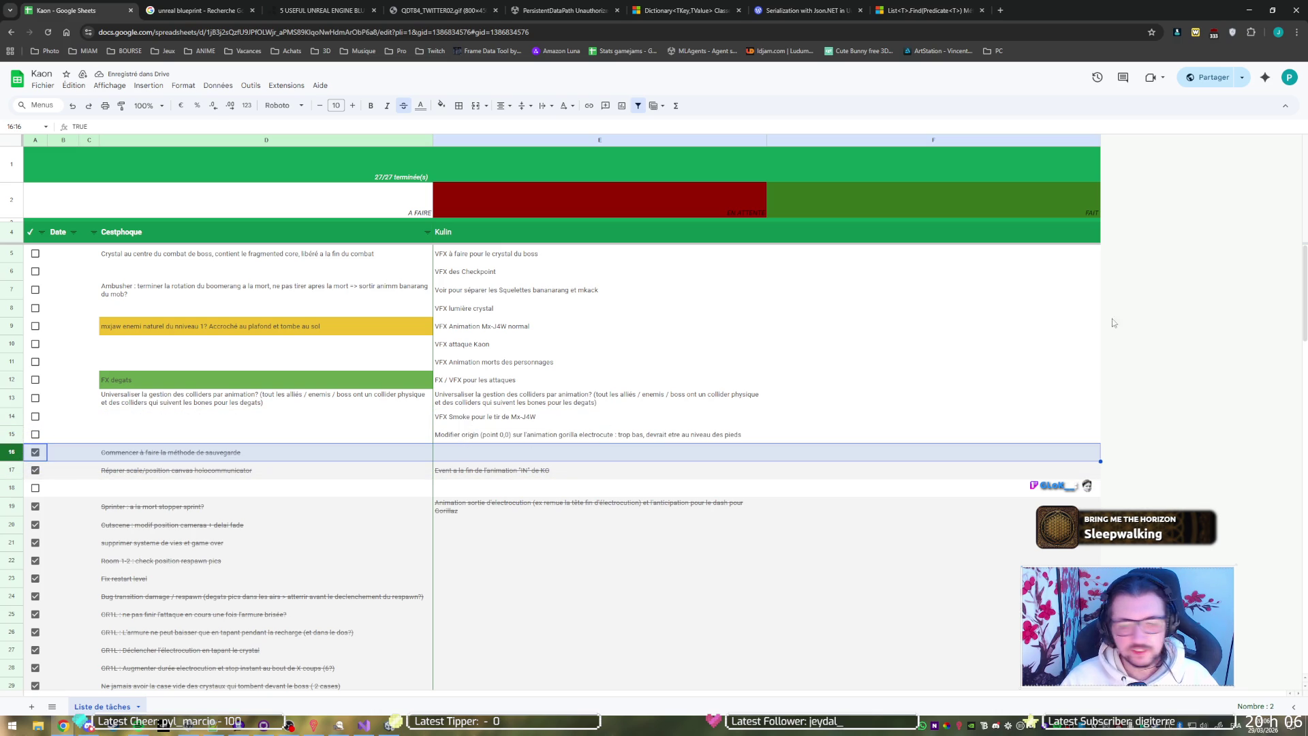
Review the Kaon Level_1_Room_1 scene in Unity, then return to the Twitch game-dev category page.
left_click(1249, 10)
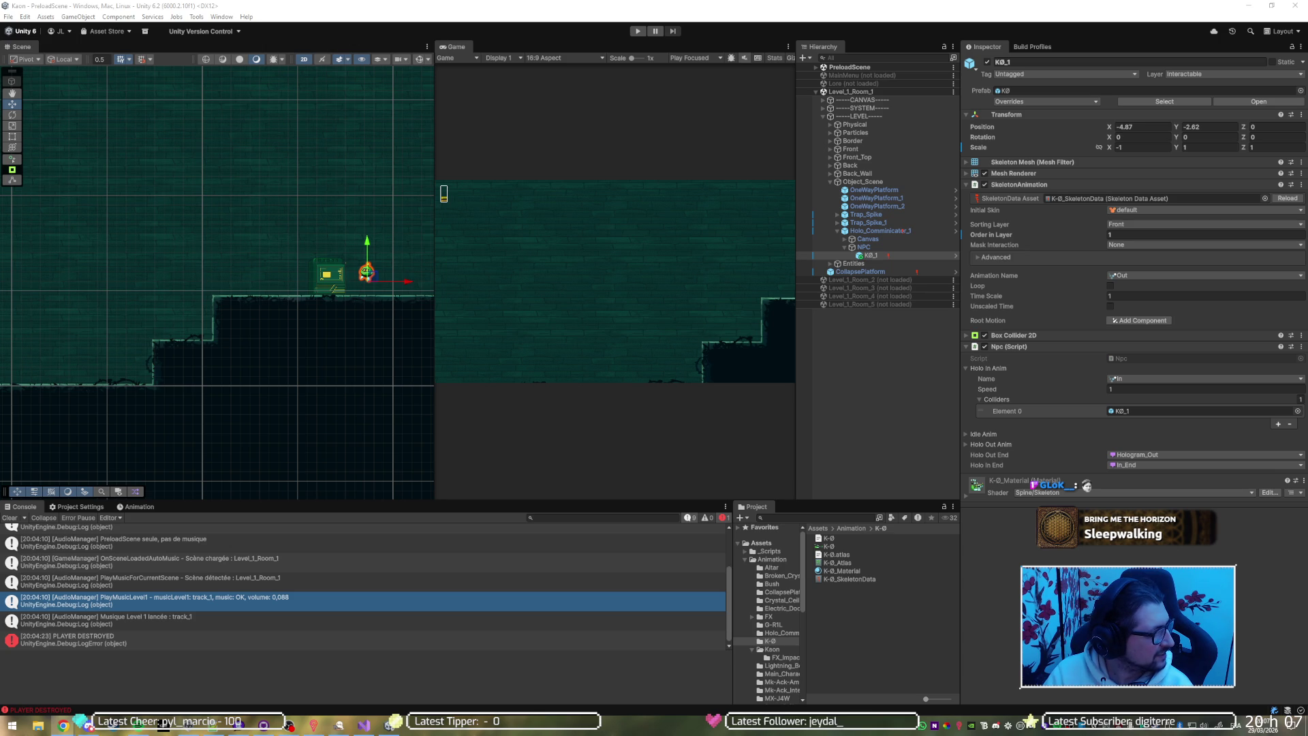
key("alt+Tab")
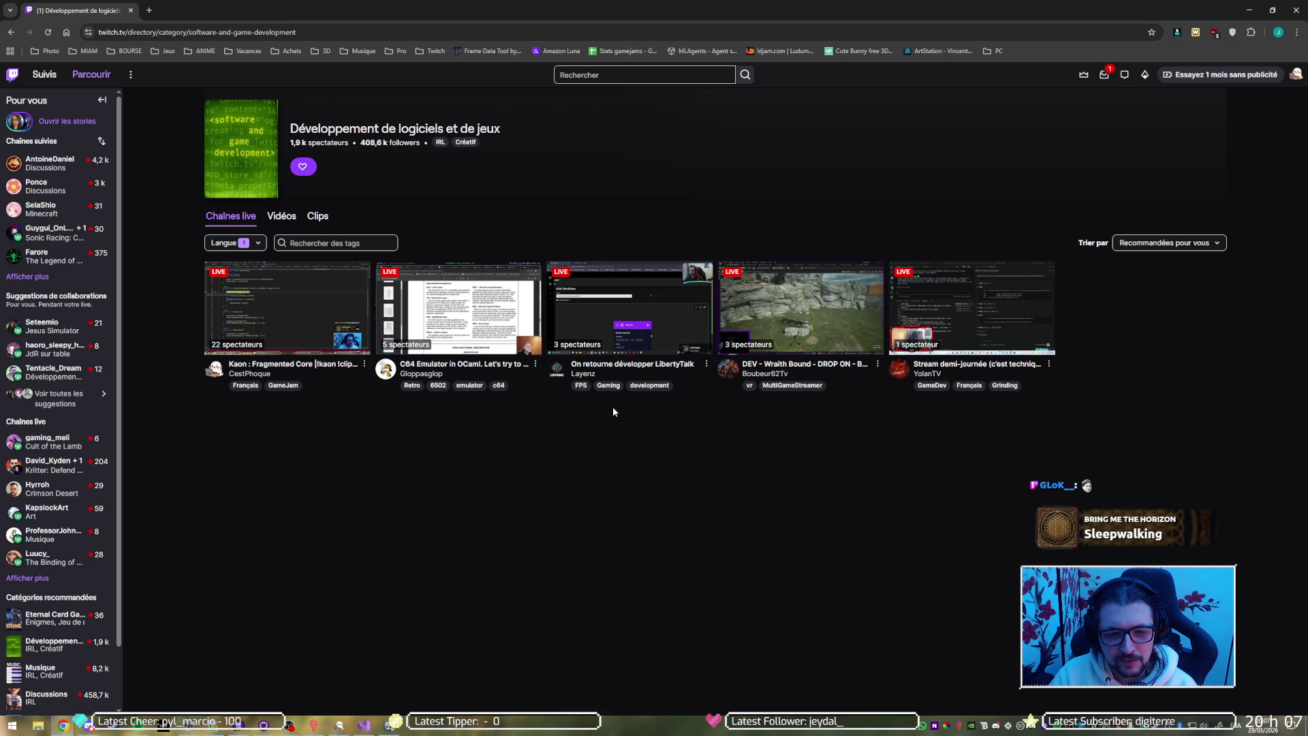
left_click(623, 315)
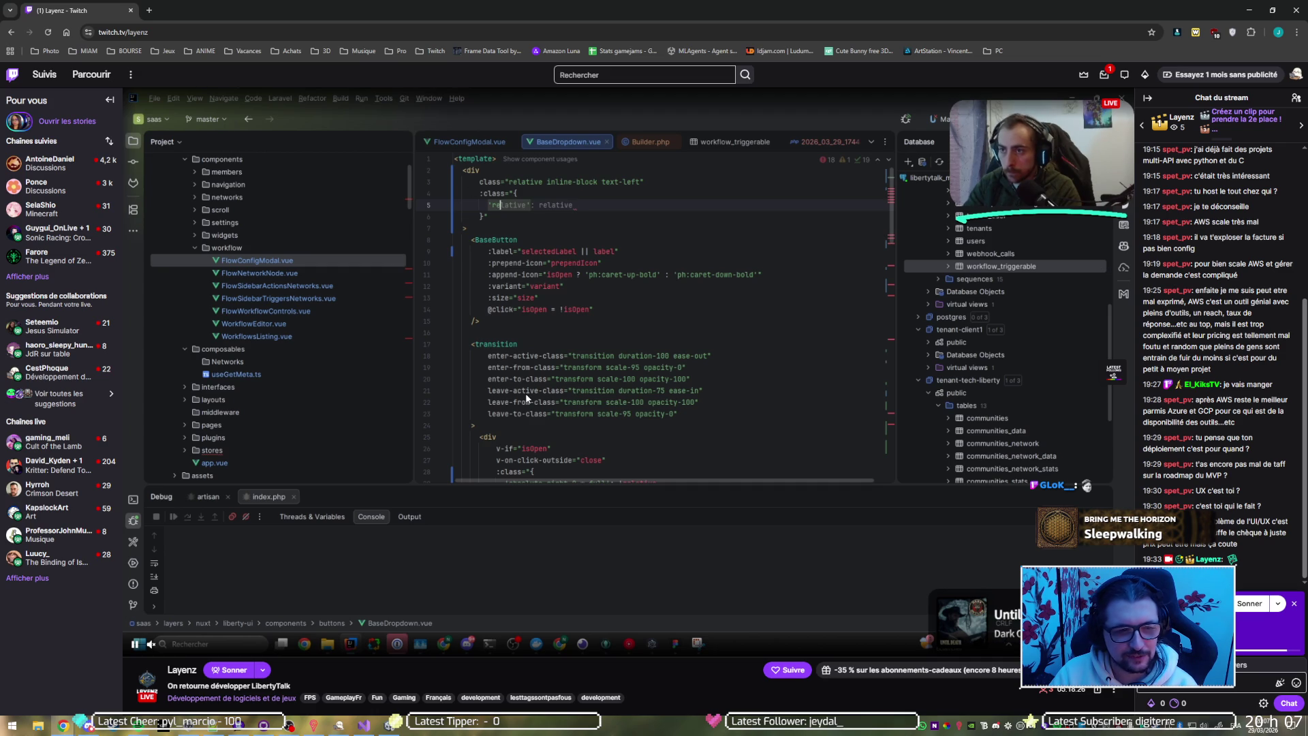
key("alt+Left")
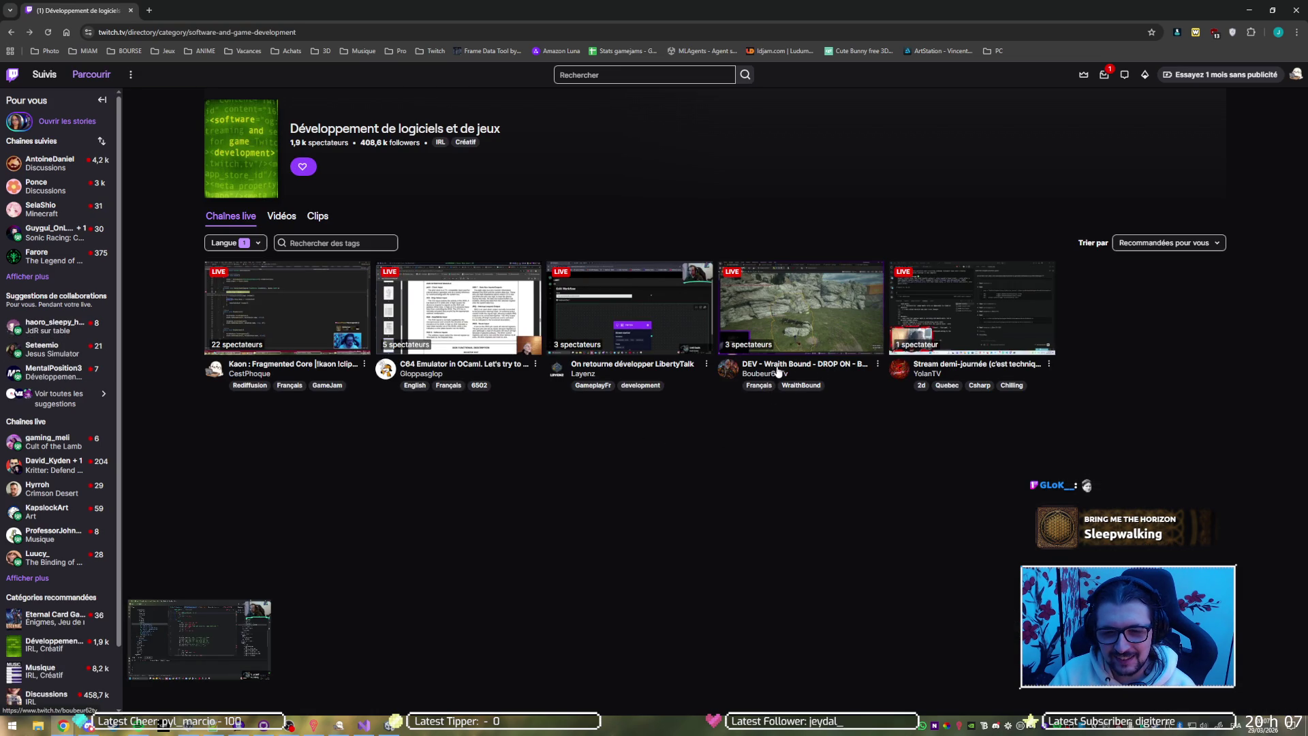
Watch the Wraith Bound dev stream, then switch to the GameDev-tagged 'Stream demi-journée' stream.
left_click(813, 371)
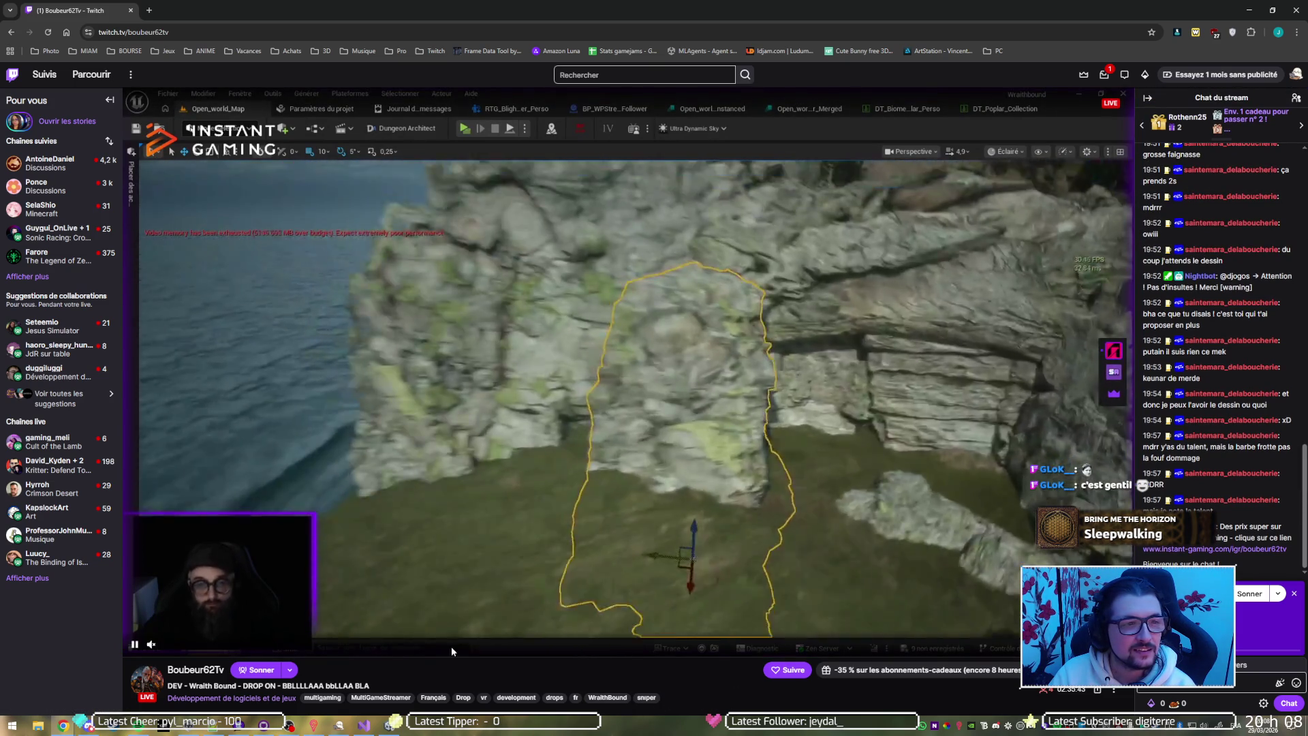
key("alt+Left")
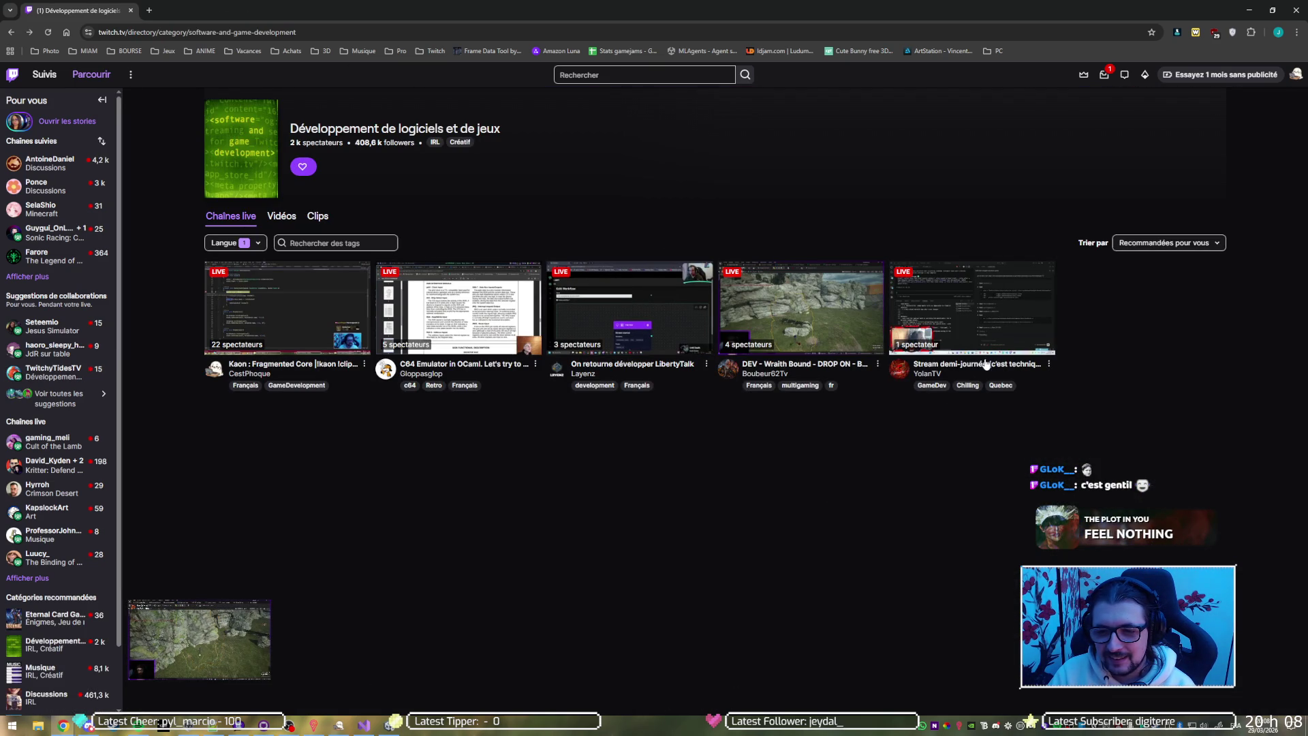
left_click(967, 324)
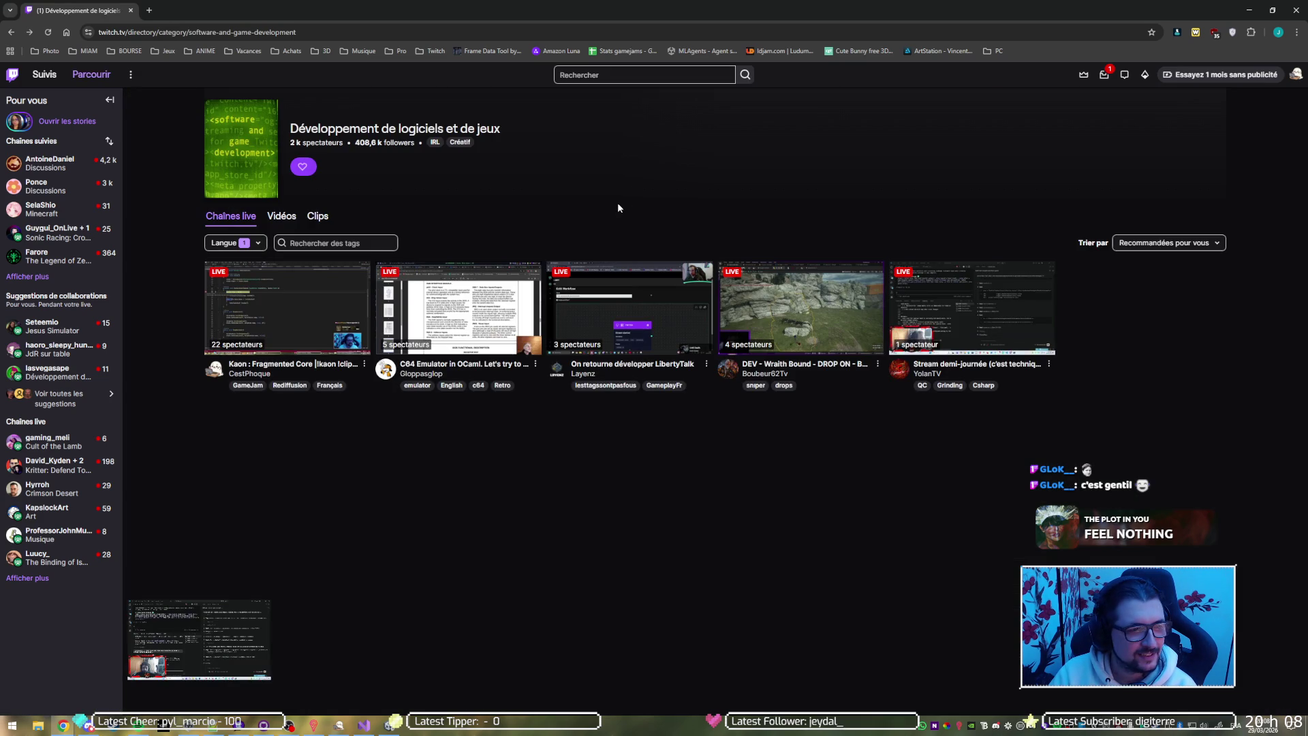
Bring Unity forward showing the Kaon Level_1_Room_1 scene with the K8_1 NPC and console.
key("alt+Tab")
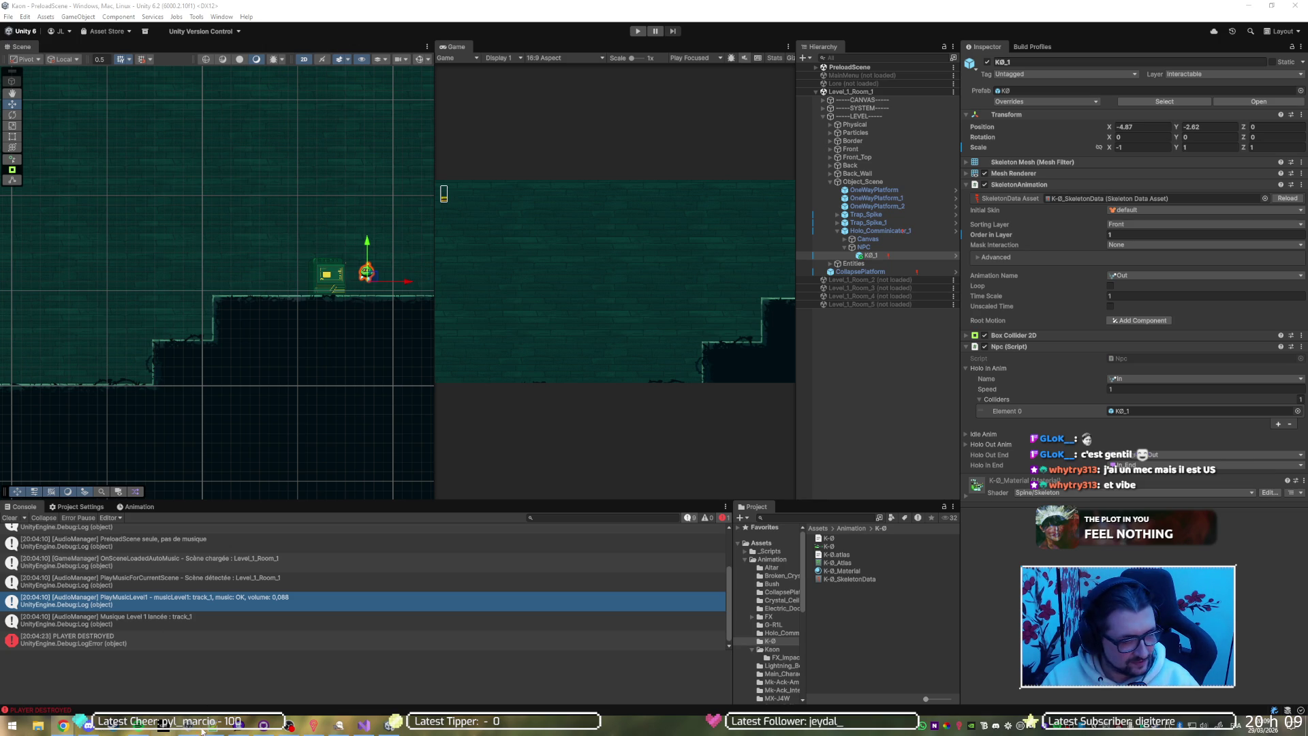
mouse_move(363, 731)
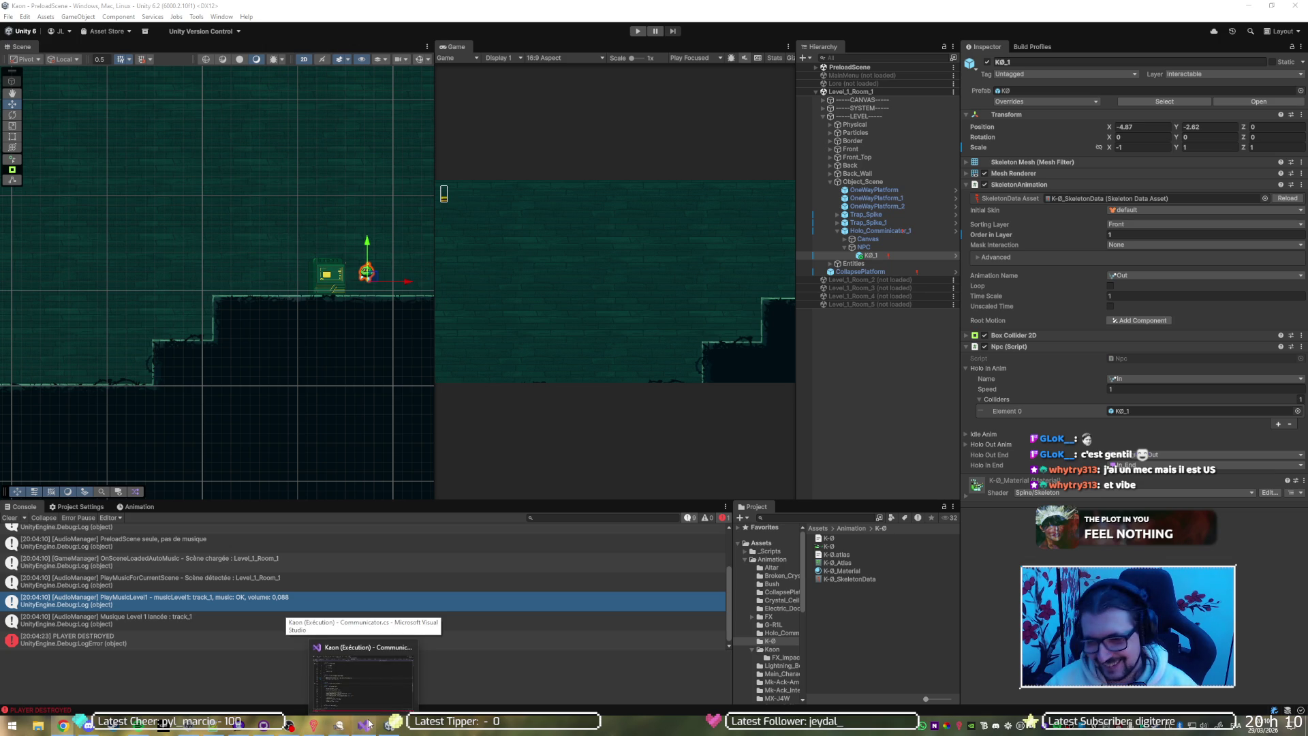
Review Communicator.cs in Visual Studio, then return to the Kritter: Defend Together Twitch stream.
left_click(358, 702)
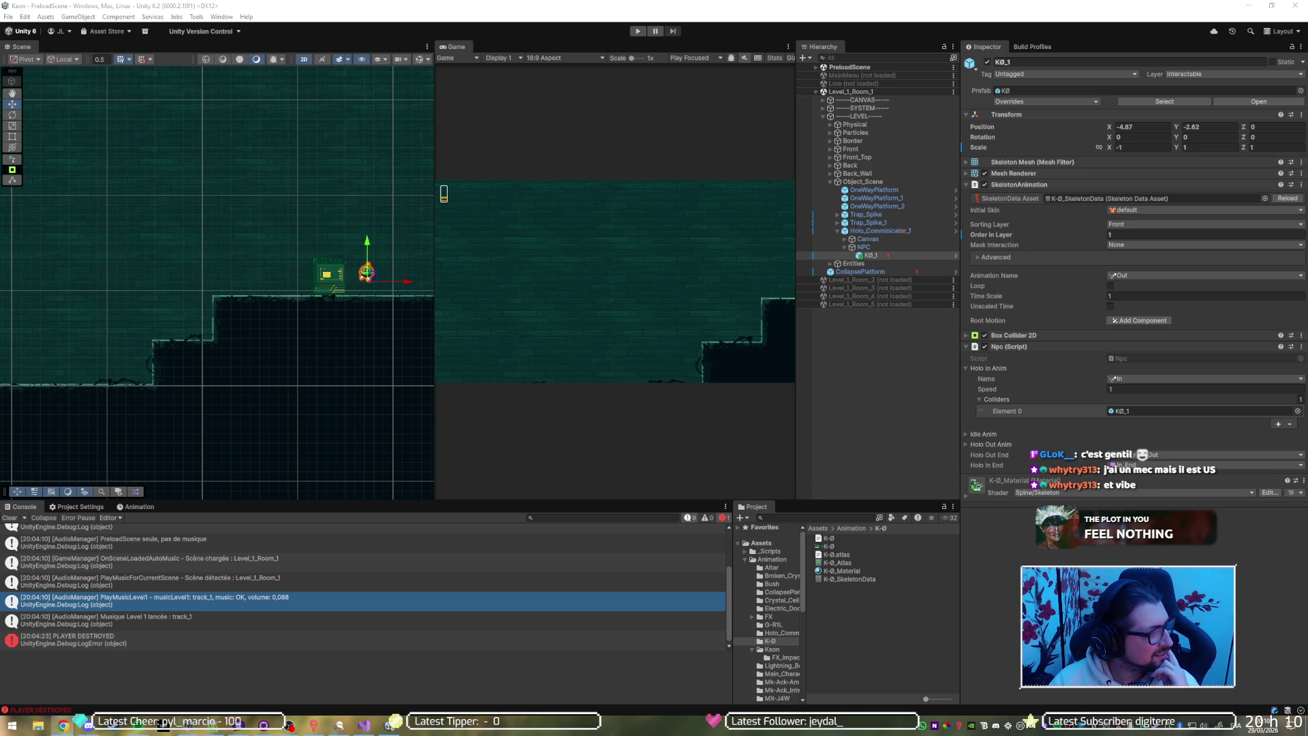
key("alt+Tab")
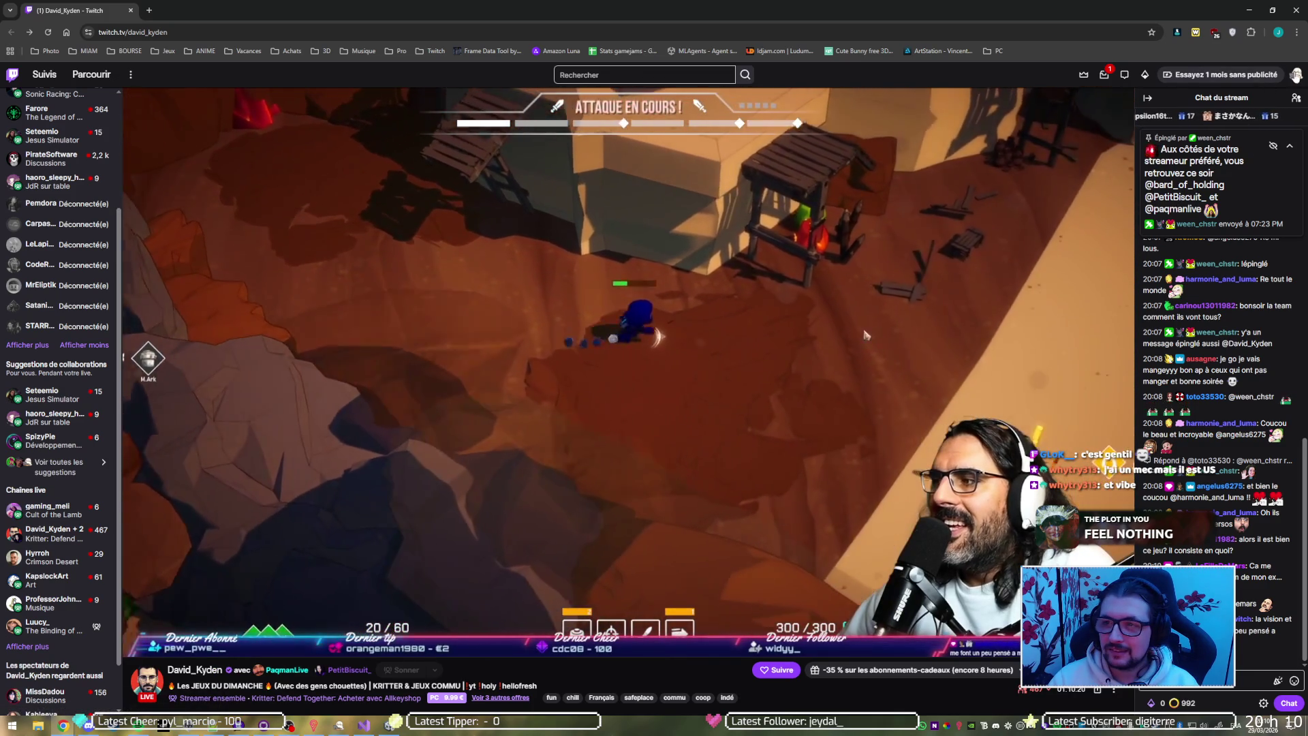
Go to your own Twitch channel and open its Développement de logiciels et de jeux category.
left_click(1296, 74)
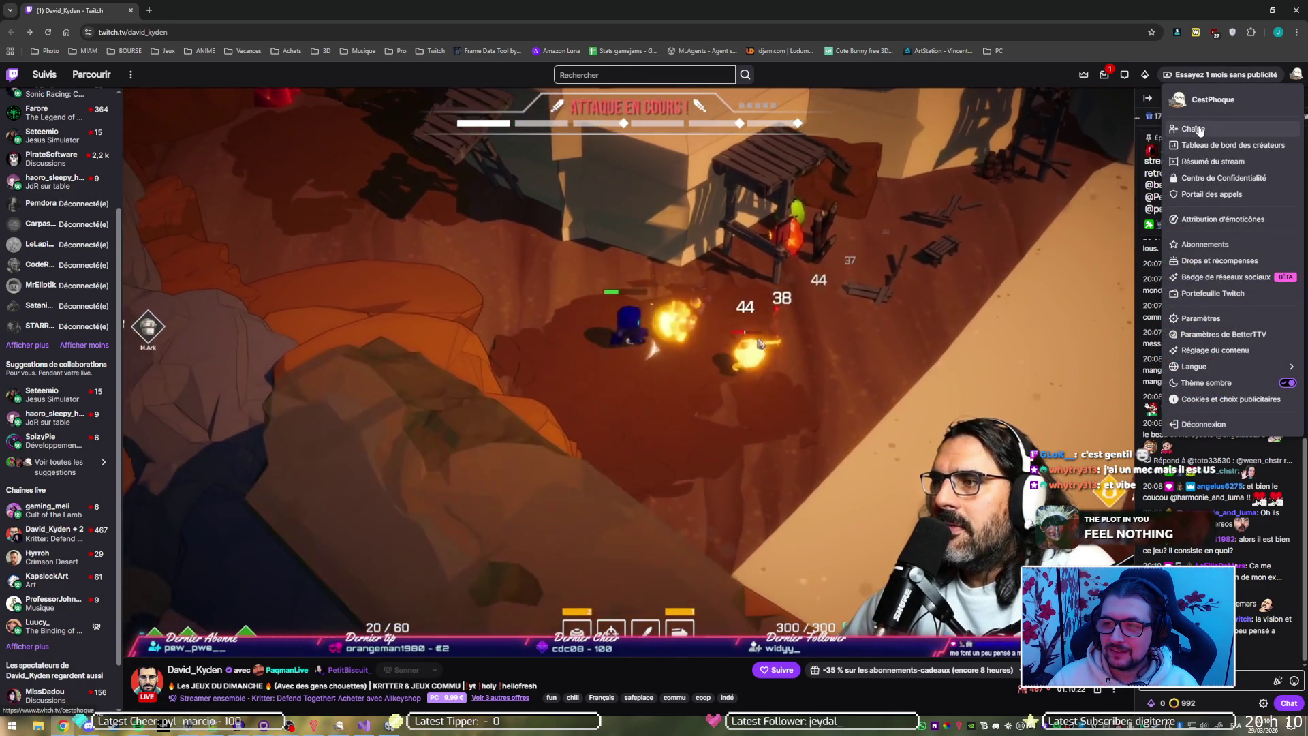
left_click(1199, 133)
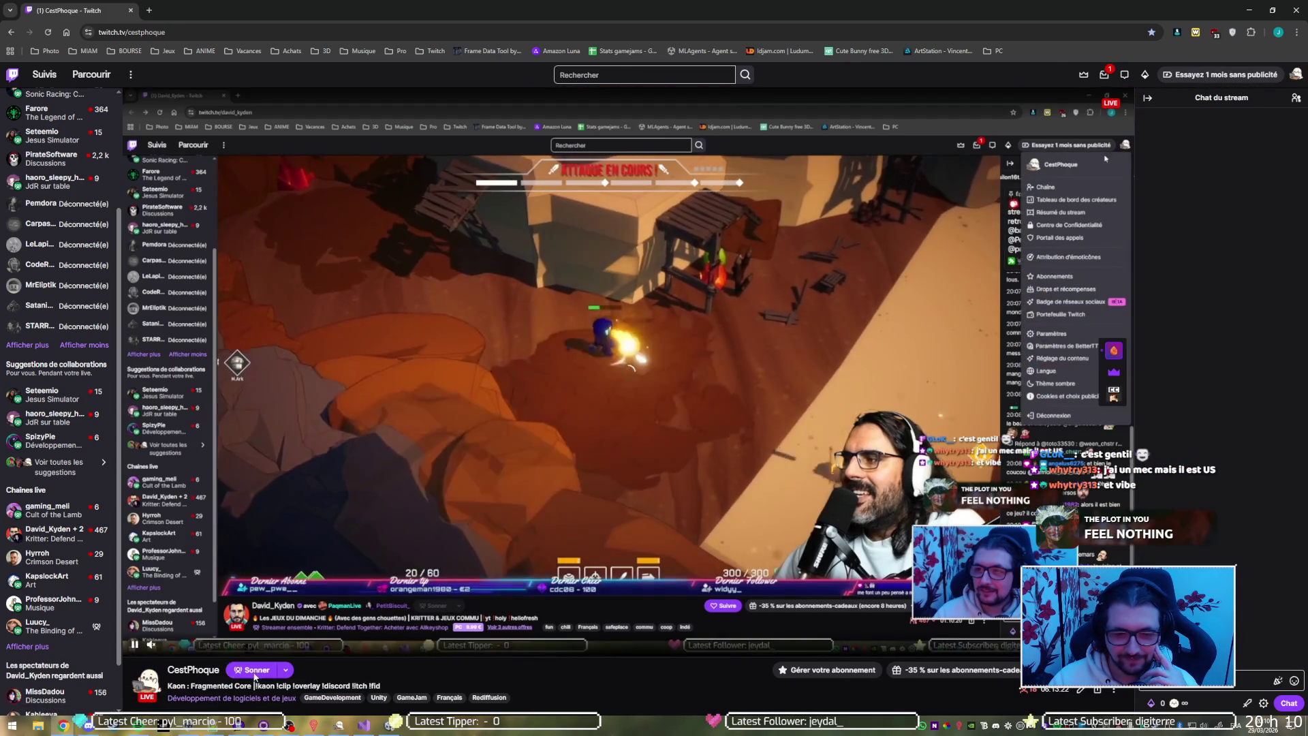
left_click(202, 697)
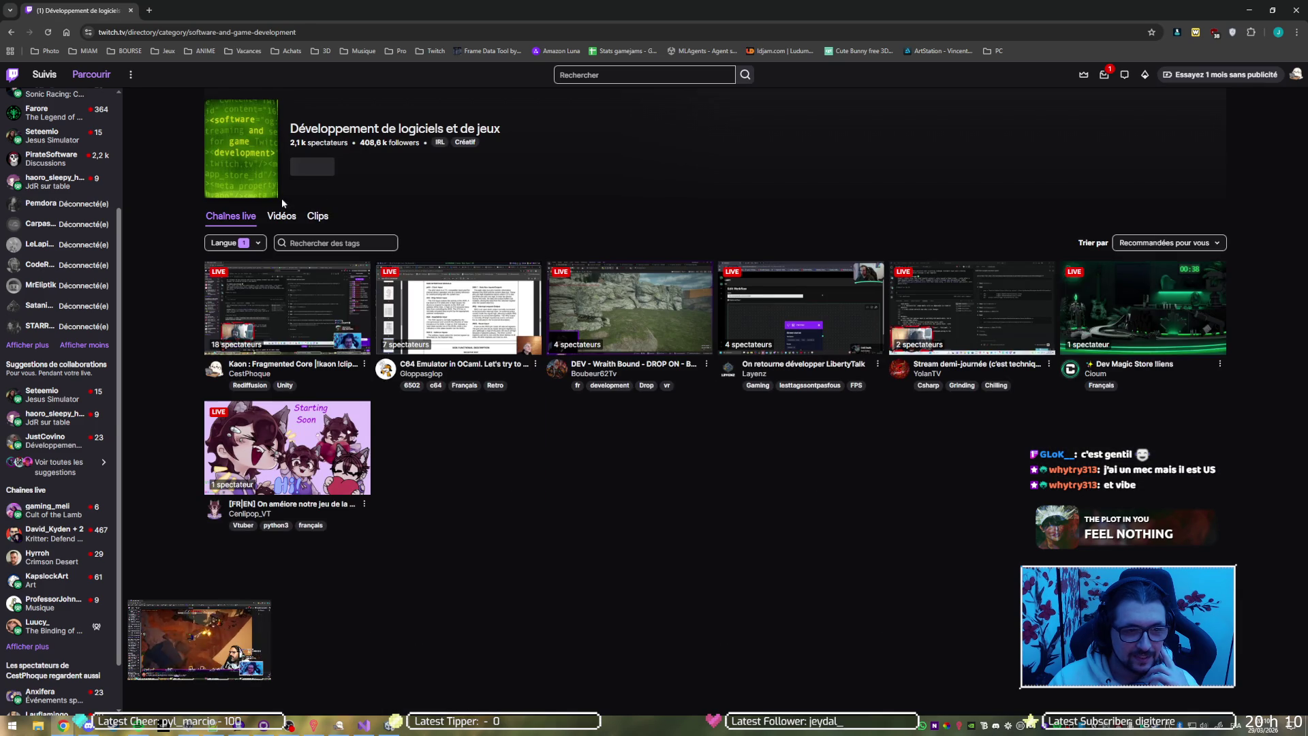
Remove the Français language filter and filter the channels by the 'unity' tag.
left_click(250, 243)
left_click(219, 267)
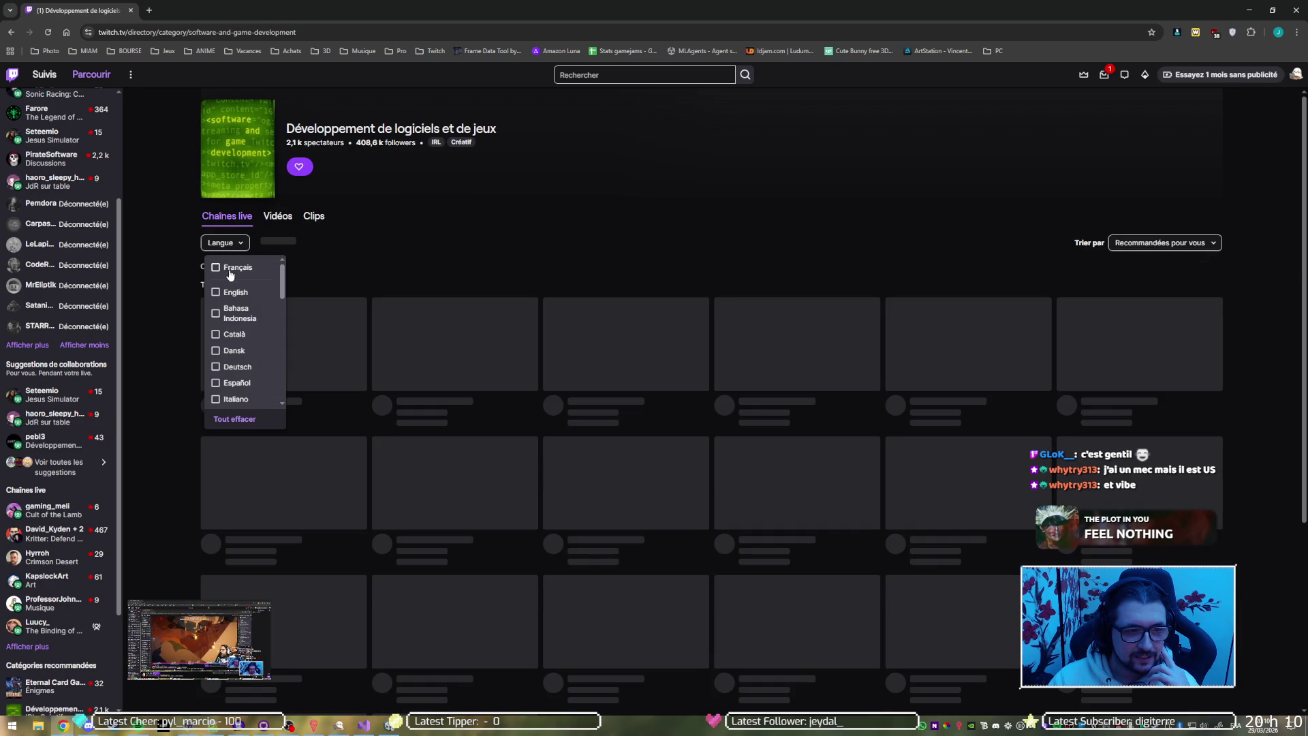
left_click(321, 243)
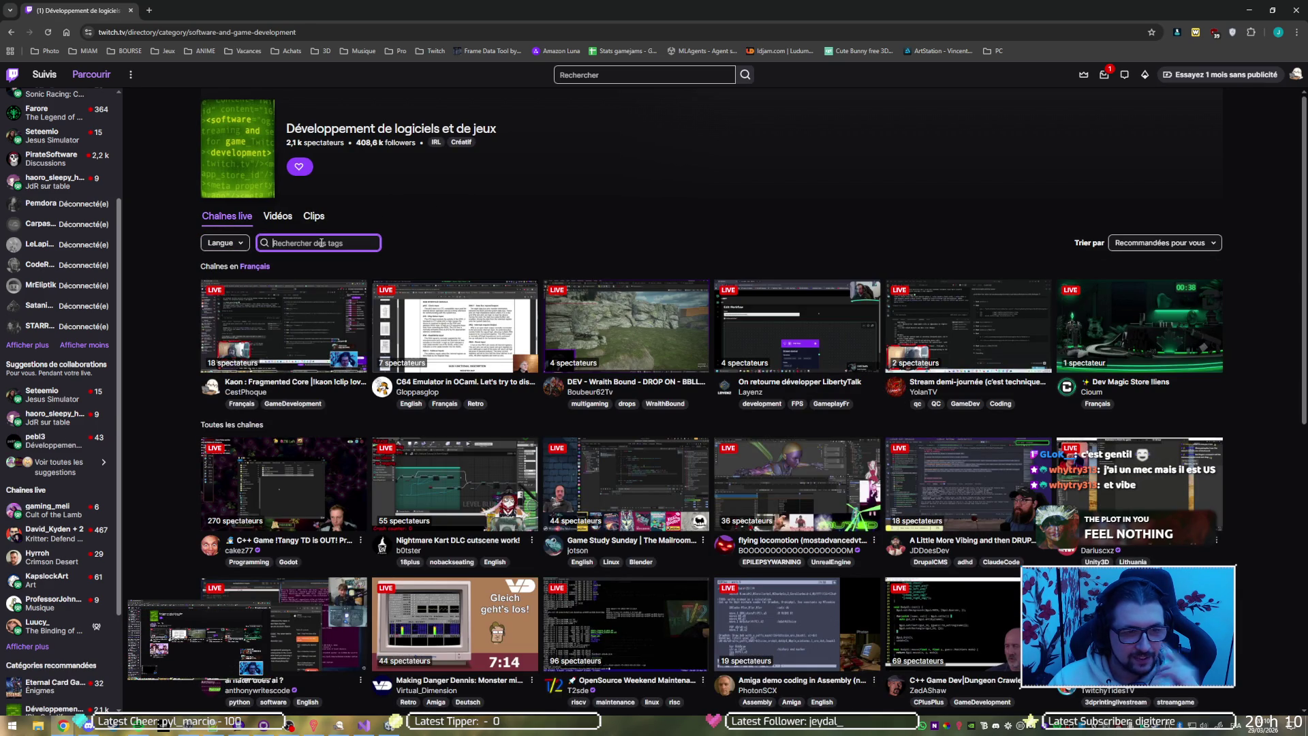
type("unity")
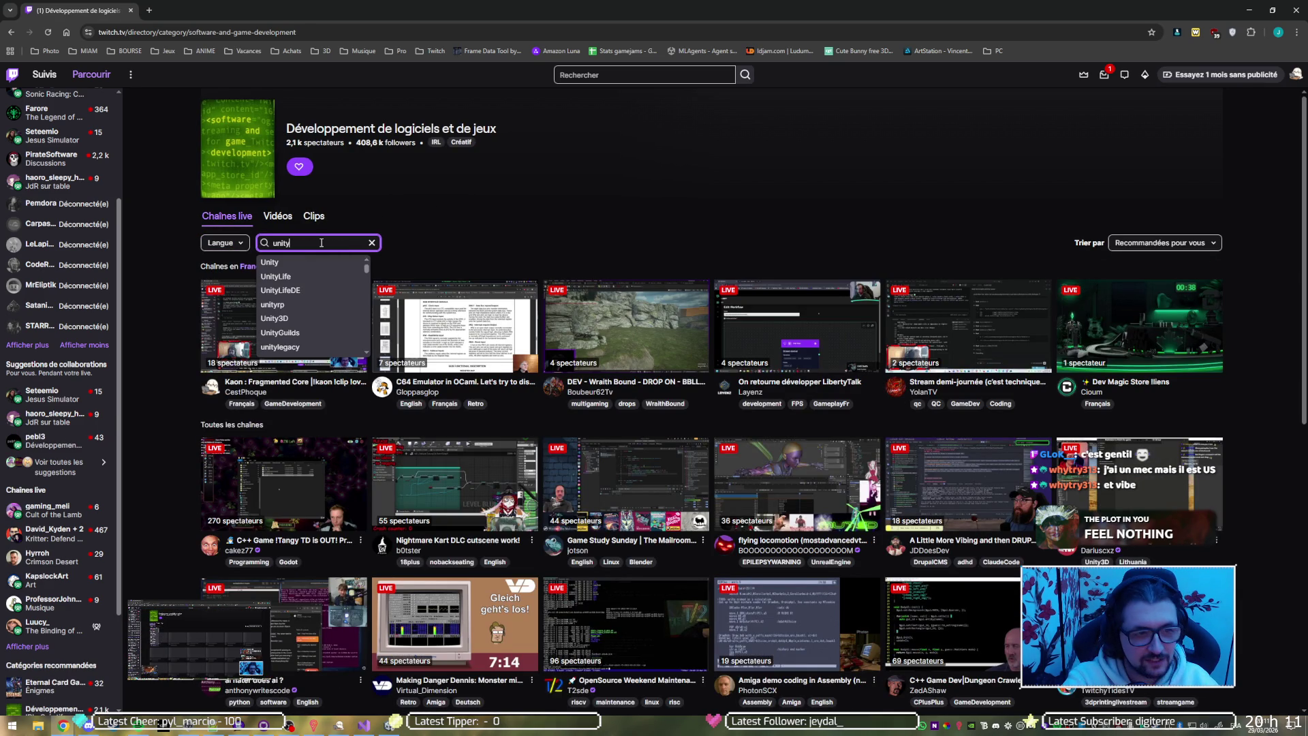
key("Return")
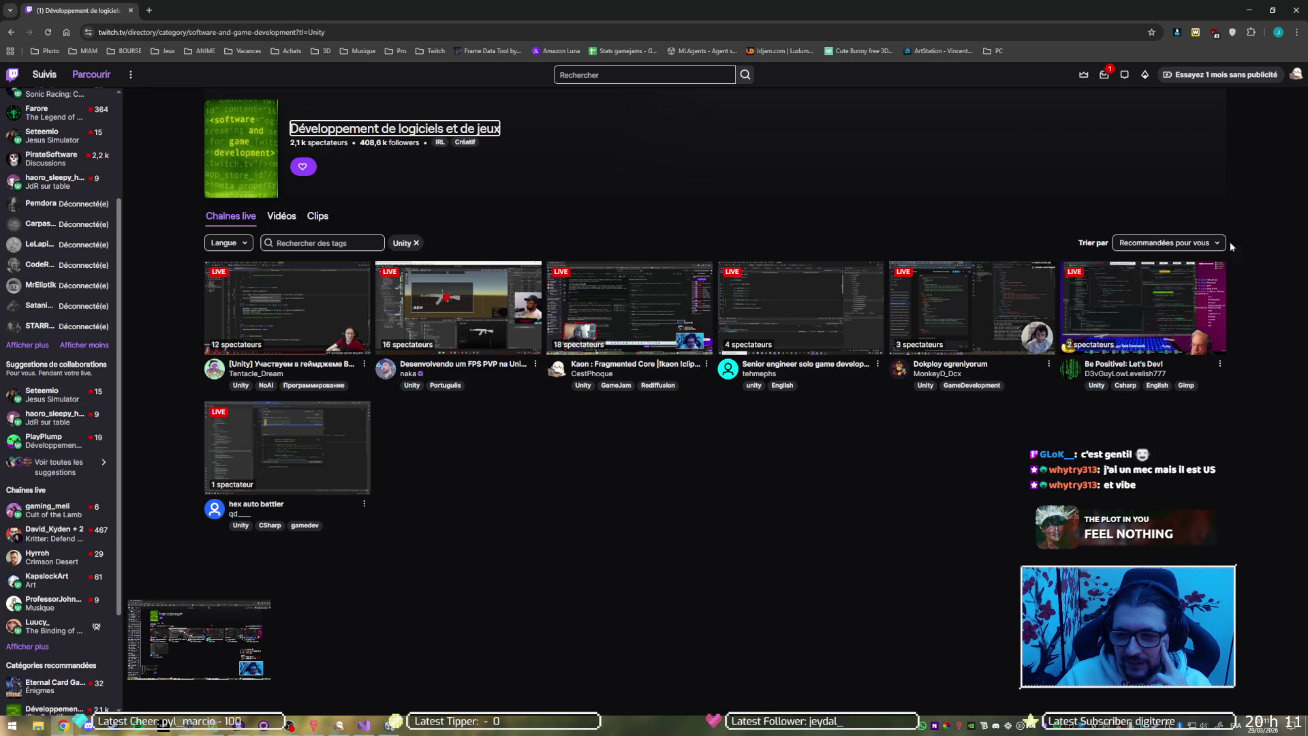
Open the Unity-tagged 'Be Positive! Let's Dev!' live coding stream.
left_click(1143, 301)
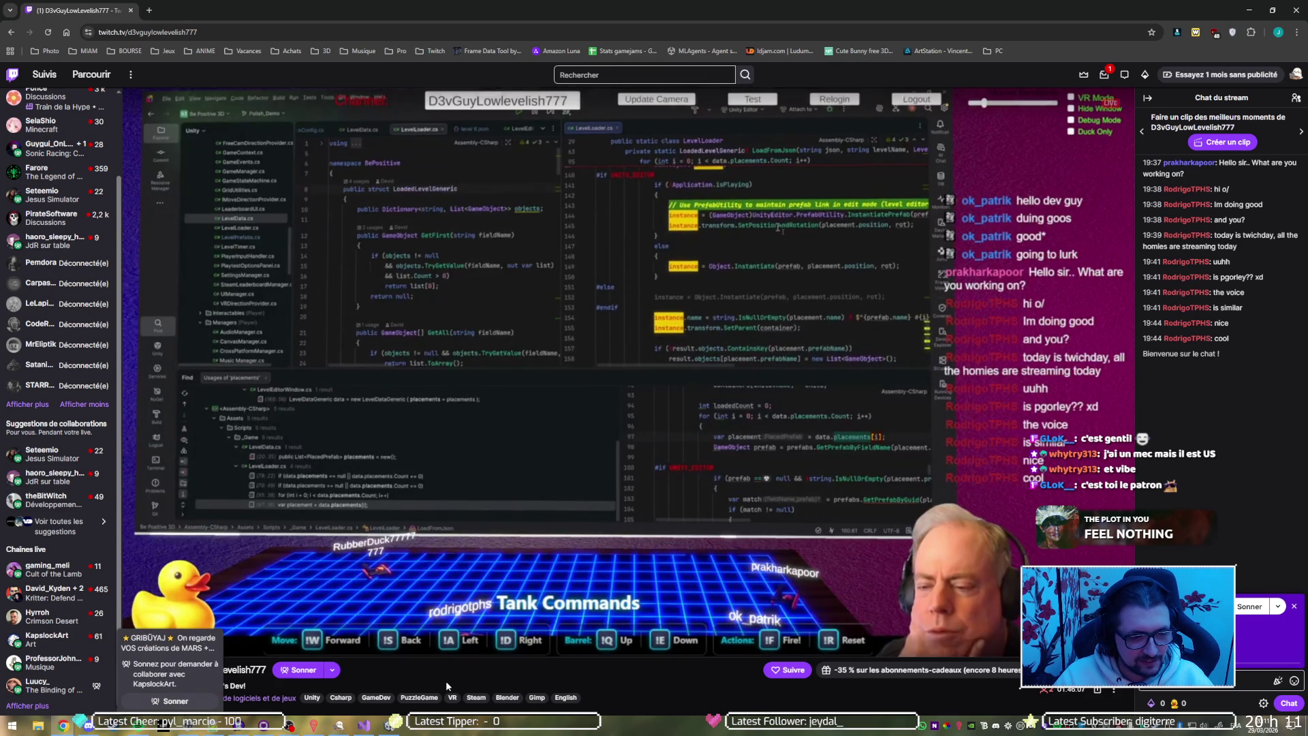
Set the stream volume to 68% and select the channel name in the address bar.
mouse_move(163, 644)
left_mouse_down()
mouse_move(197, 647)
mouse_move(168, 645)
left_mouse_up()
double_click(183, 31)
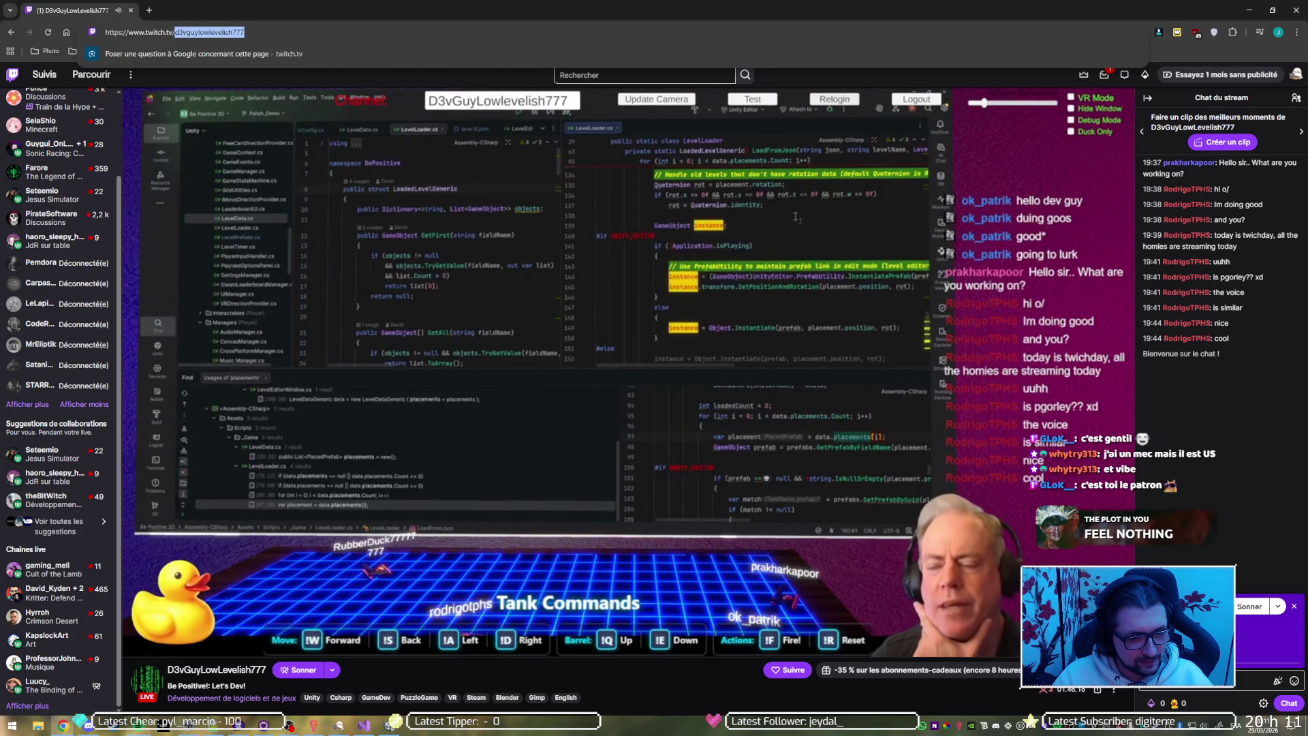
left_click(287, 728)
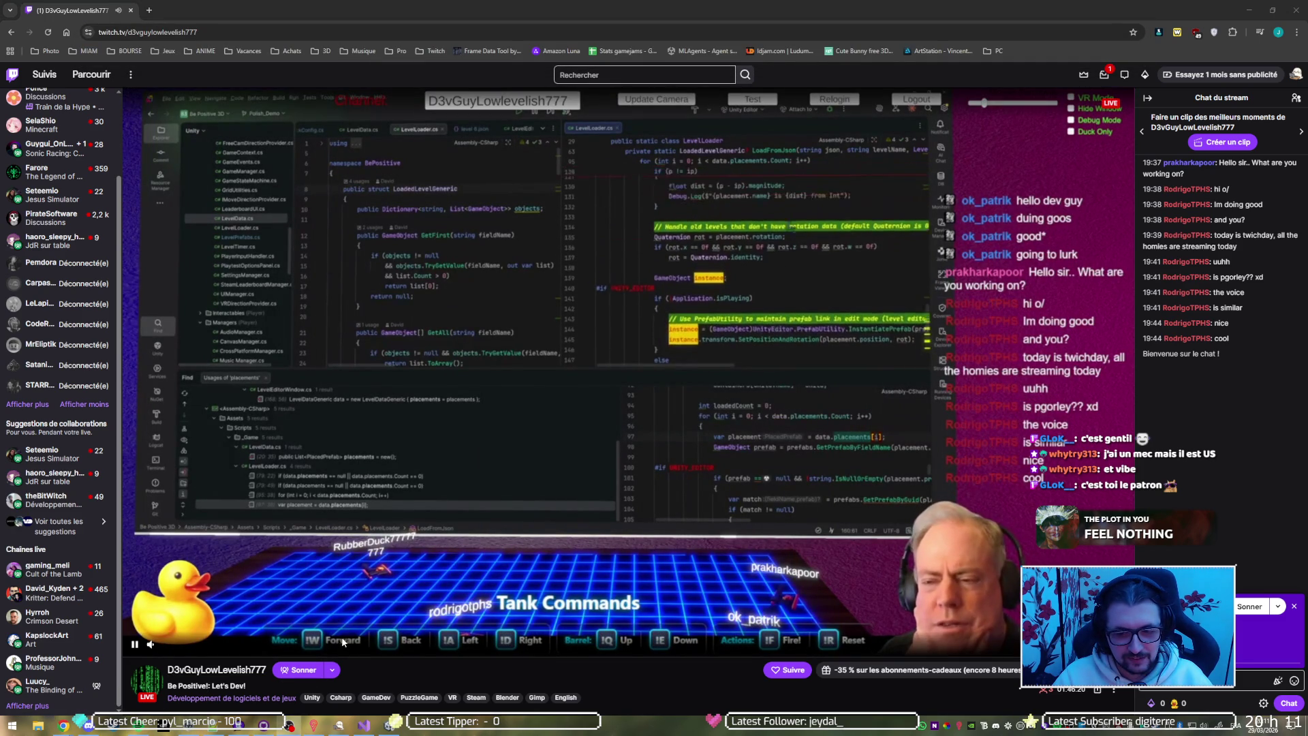